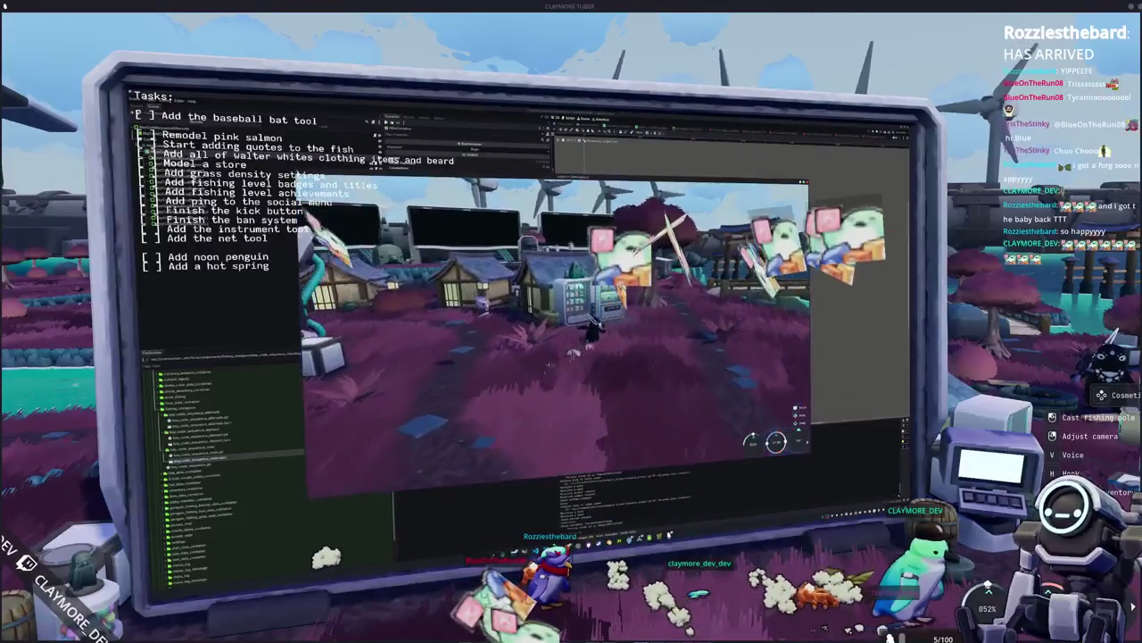
Open and close the vending machine's cosmetic shop in the game, then switch to Blender
{"action": "key", "text": "e"}
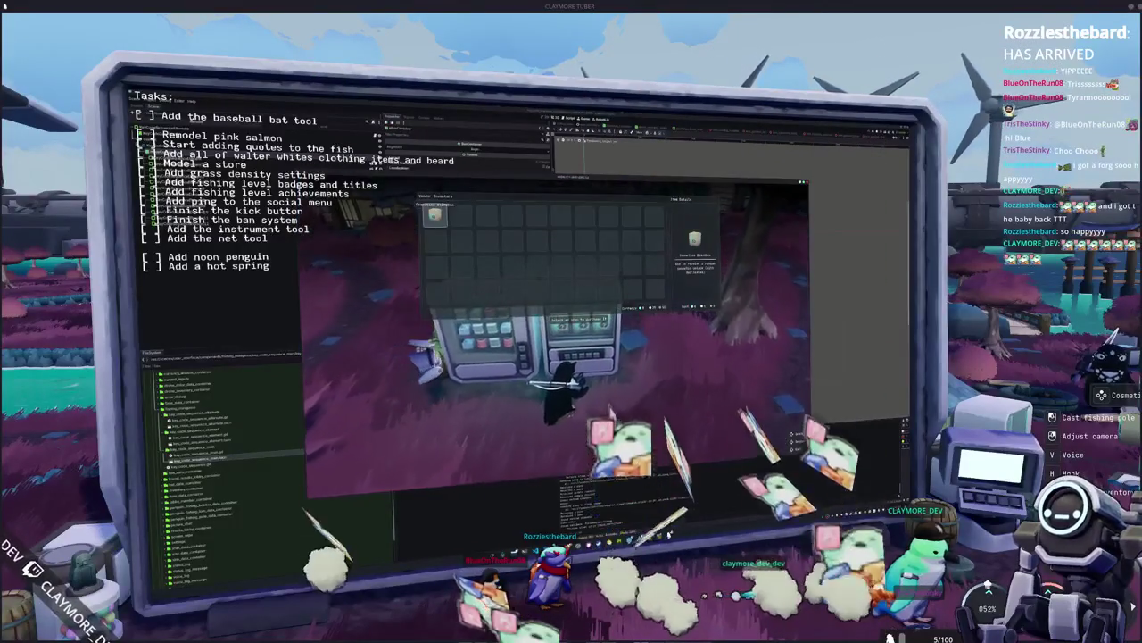
{"action": "key", "text": "Escape"}
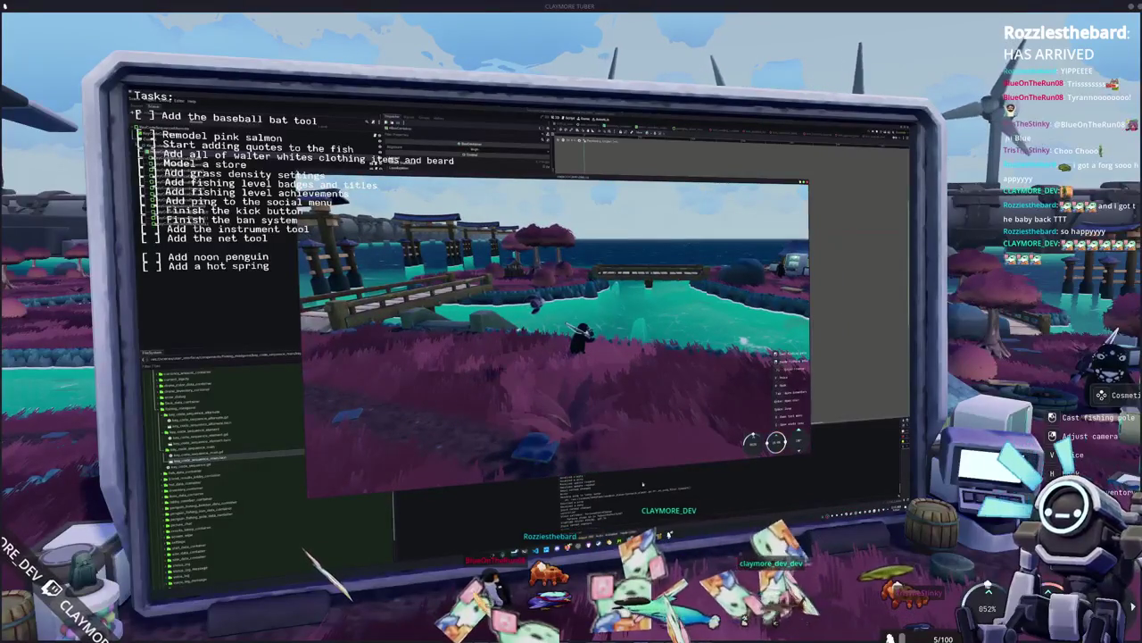
{"action": "key", "text": "alt+Tab"}
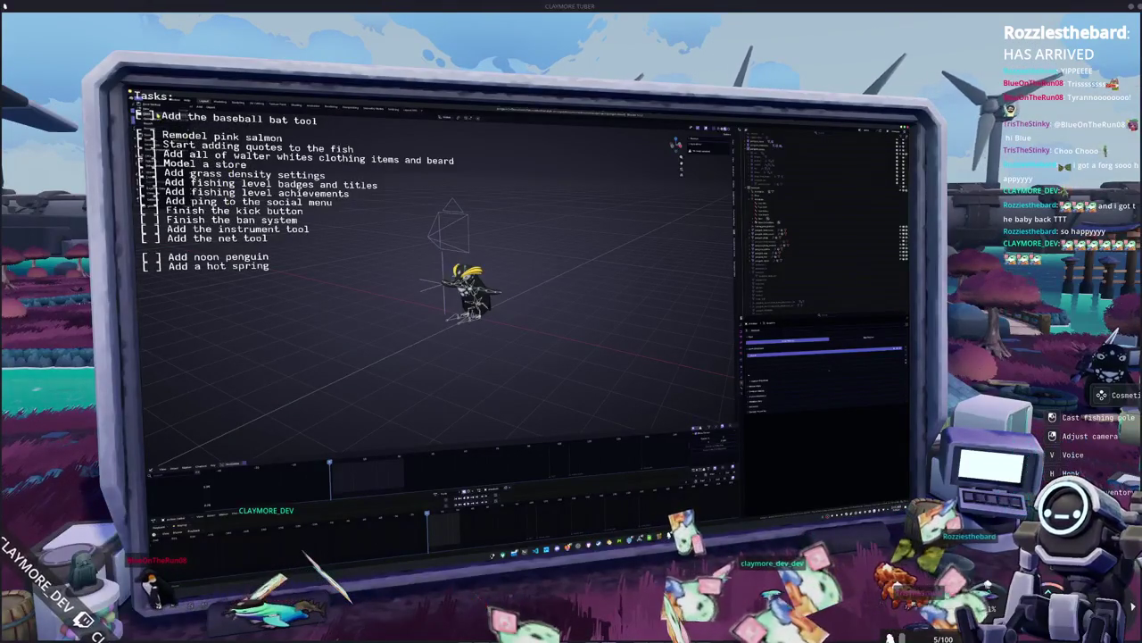
Open the hot spring .blend file, scale the model up, and bring up the export file browser
{"action": "key", "text": "ctrl+o"}
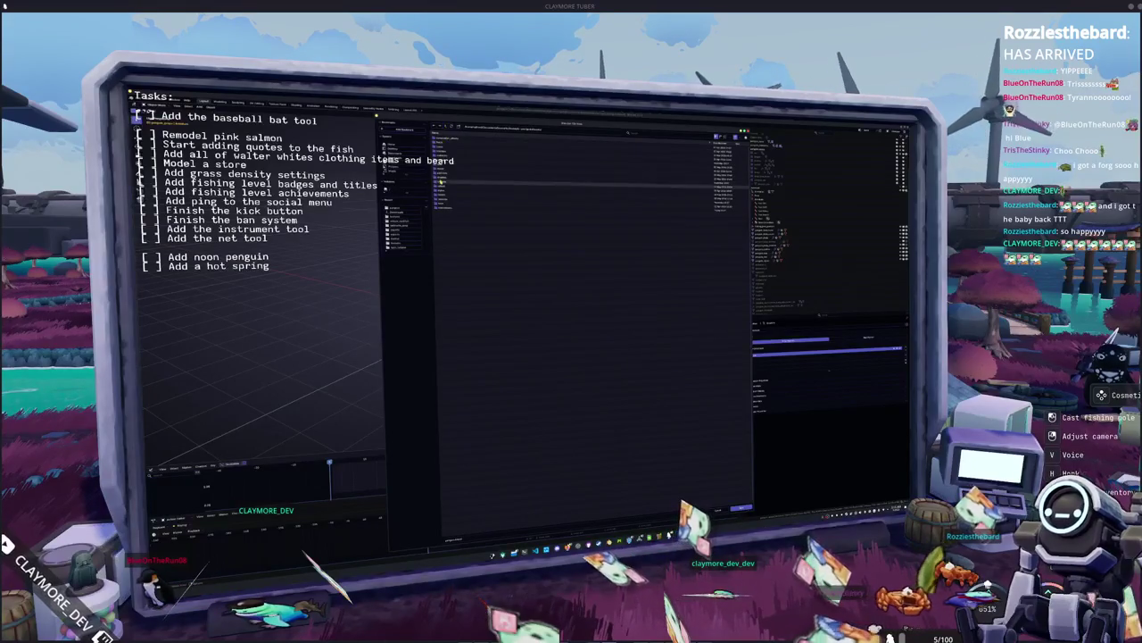
{"action": "double_click", "coordinate": [448, 154]}
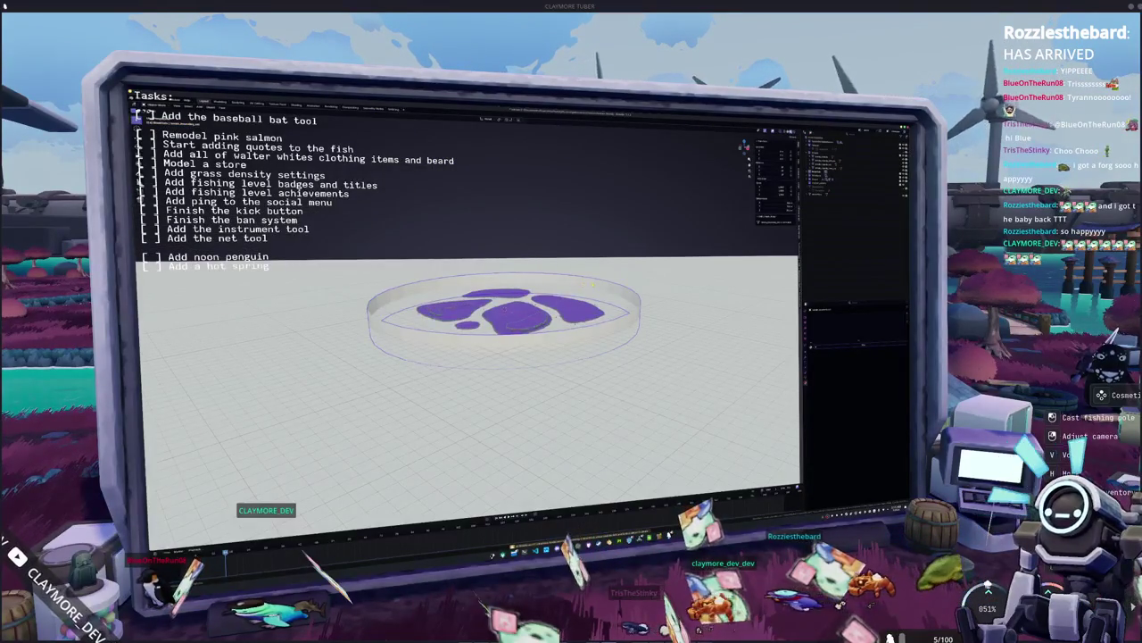
{"action": "key", "text": "Tab"}
{"action": "key", "text": "s"}
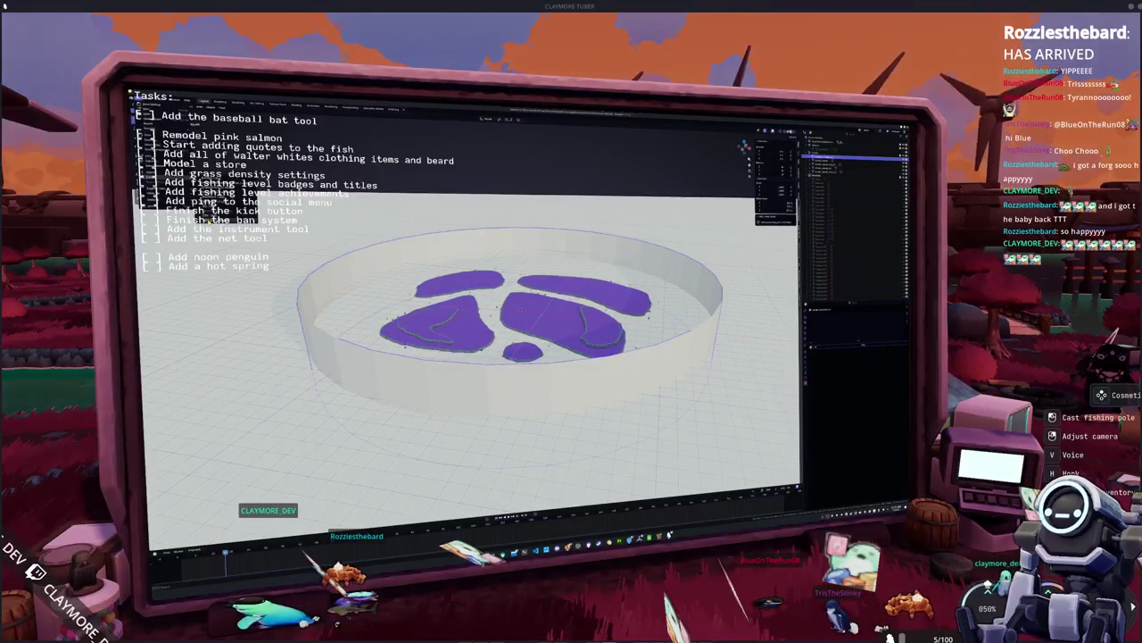
{"action": "key", "text": "ctrl+o"}
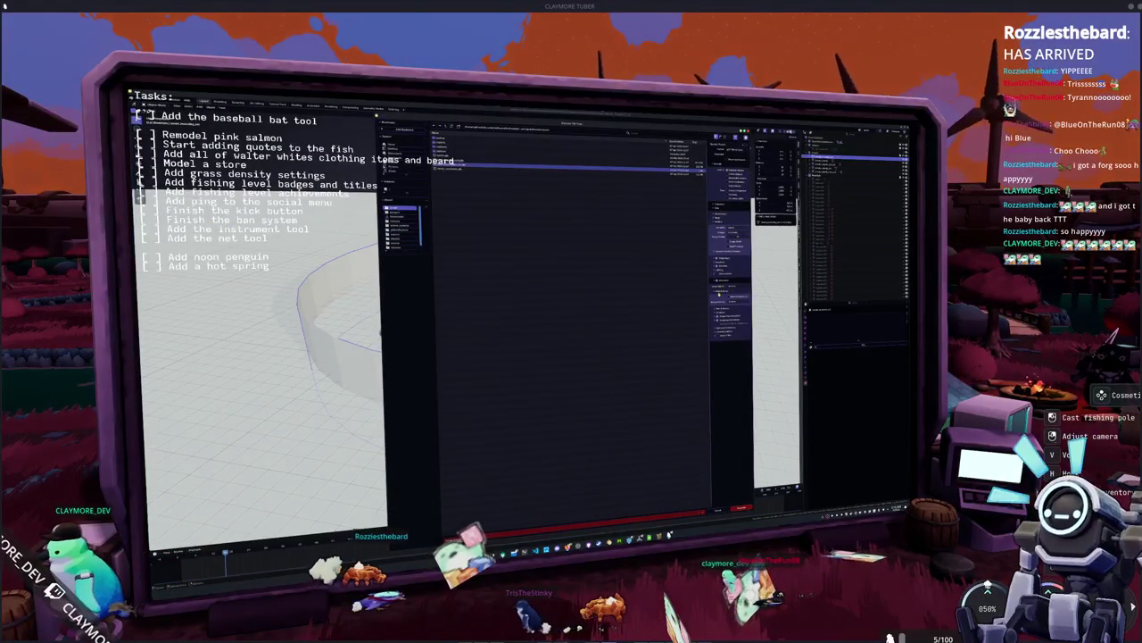
Adjust the export option sections in the side panel and export the hot spring model
{"action": "left_click", "coordinate": [721, 266]}
{"action": "left_click", "coordinate": [720, 266]}
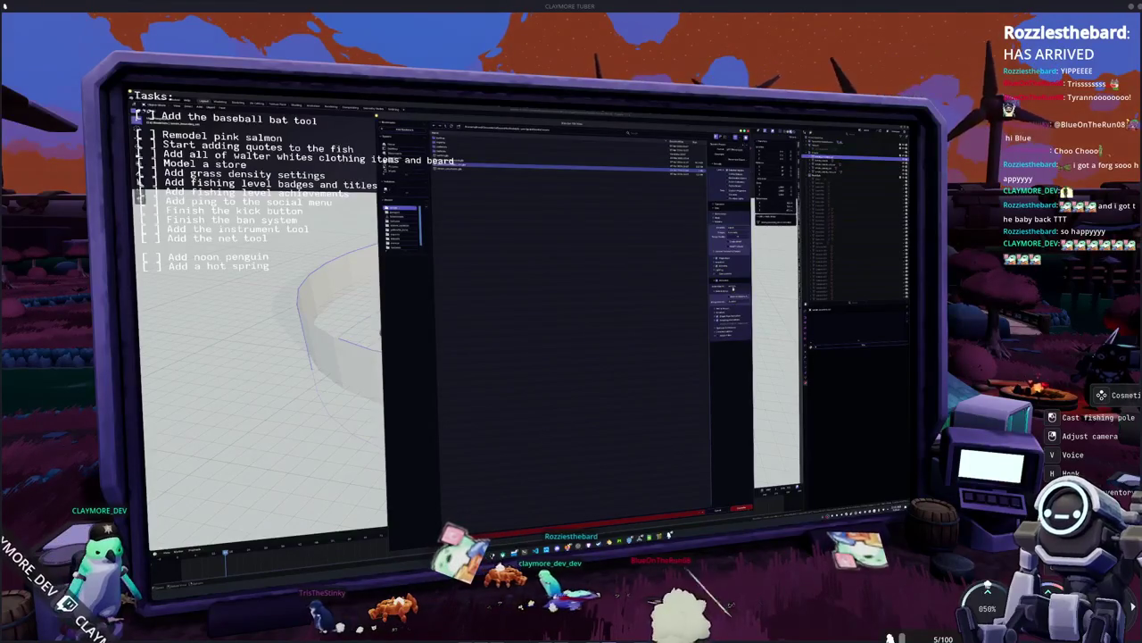
{"action": "left_click", "coordinate": [736, 232]}
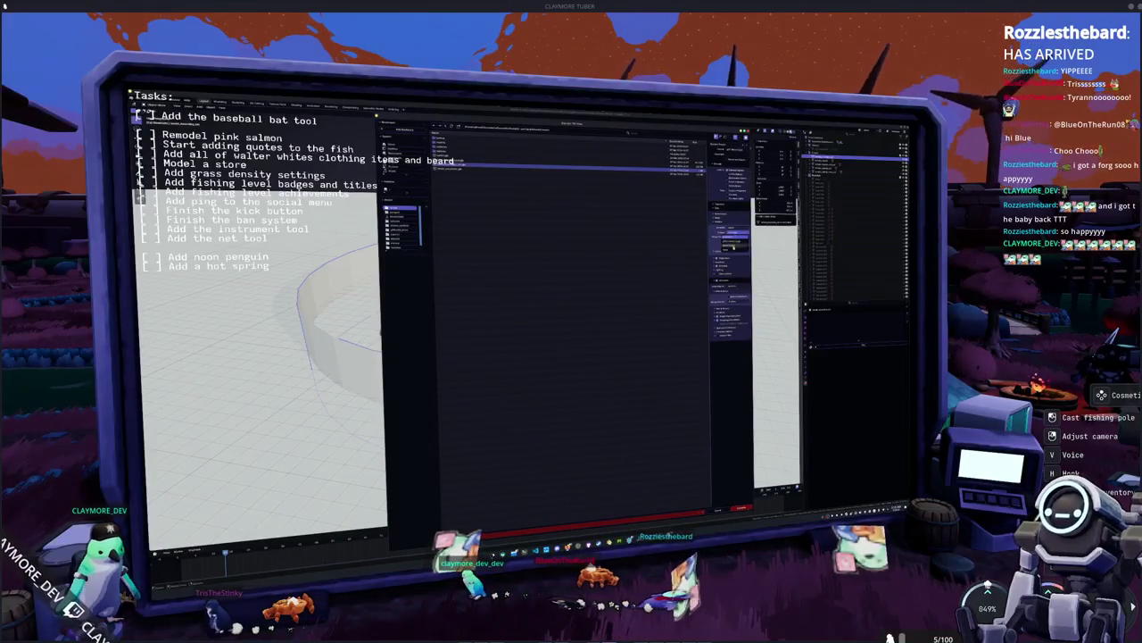
{"action": "left_click", "coordinate": [734, 241]}
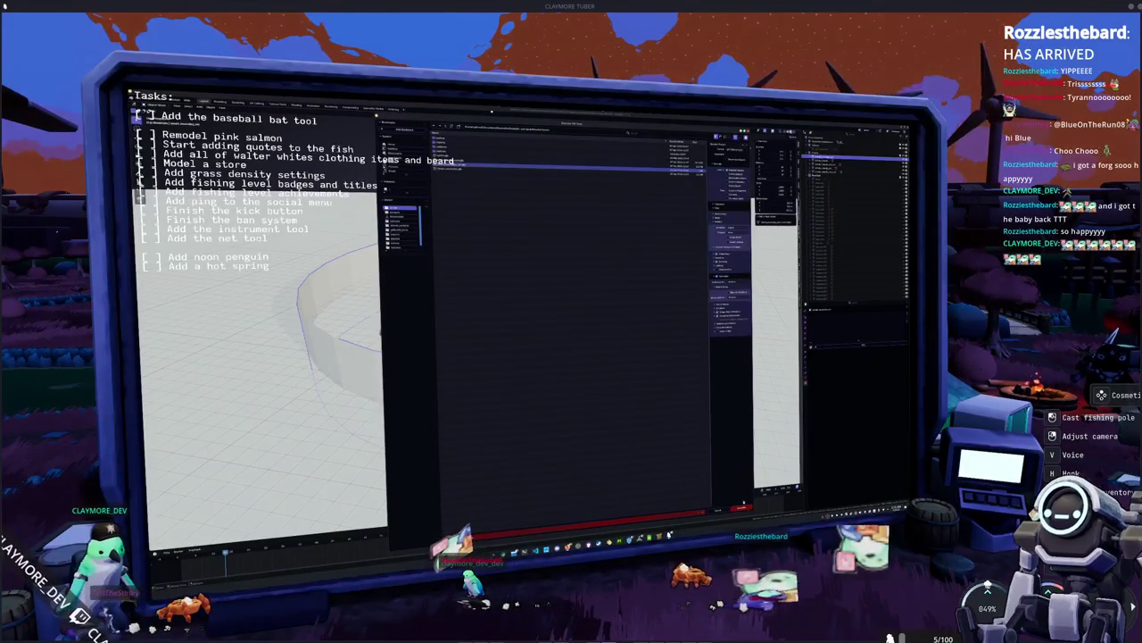
{"action": "left_click", "coordinate": [742, 508]}
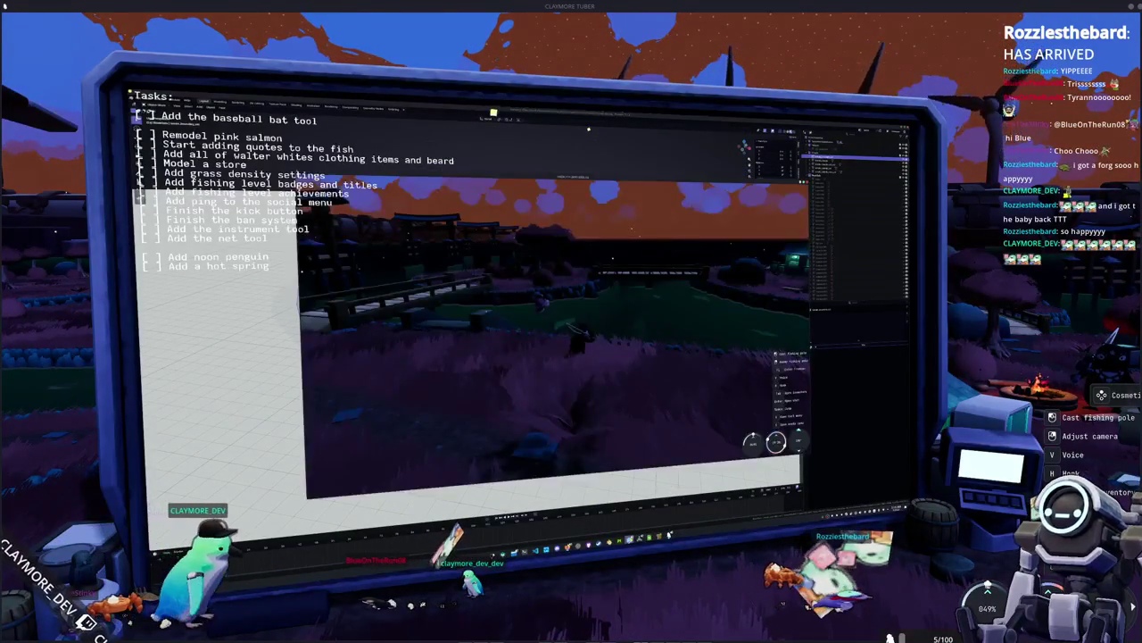
Stop the running island game with F8 to return to the Godot editor
{"action": "key", "text": "F8"}
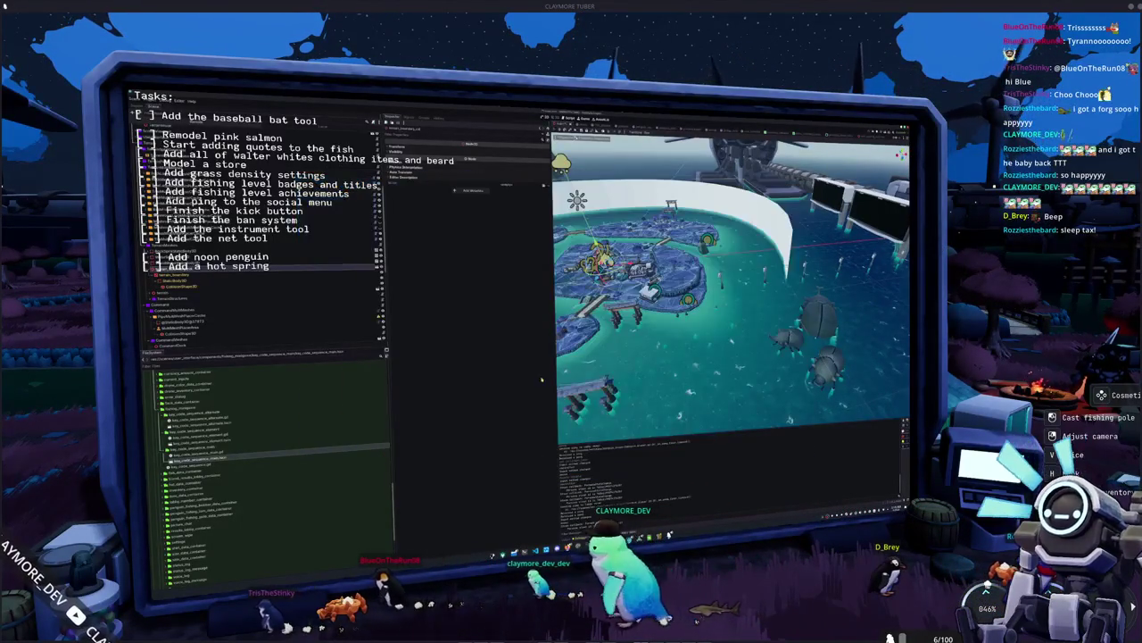
Select the hot spring node in the Scene dock to inspect its collider settings
{"action": "left_click", "coordinate": [254, 279]}
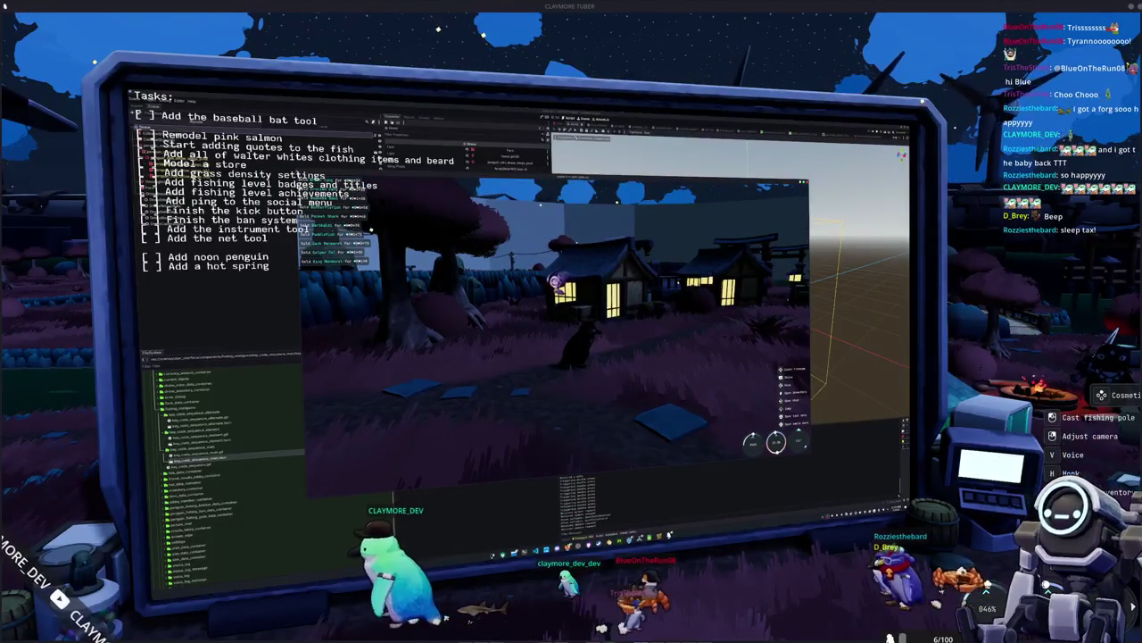
Stop the game, close the game window, and bring the Godot editor back to the front
{"action": "key", "text": "F8"}
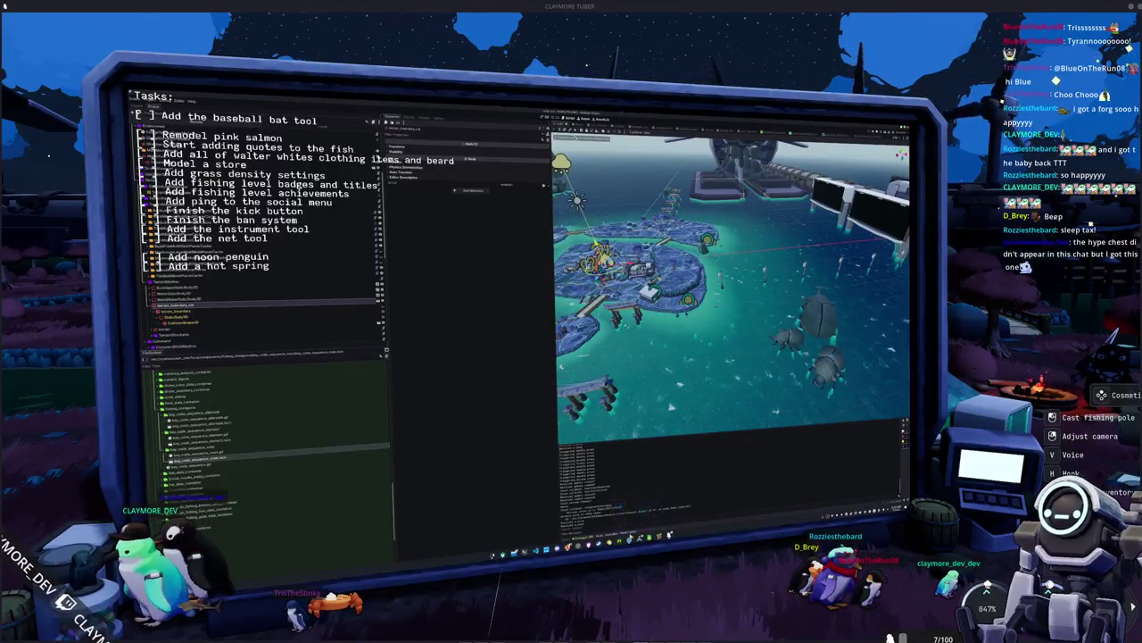
{"action": "left_click", "coordinate": [656, 510]}
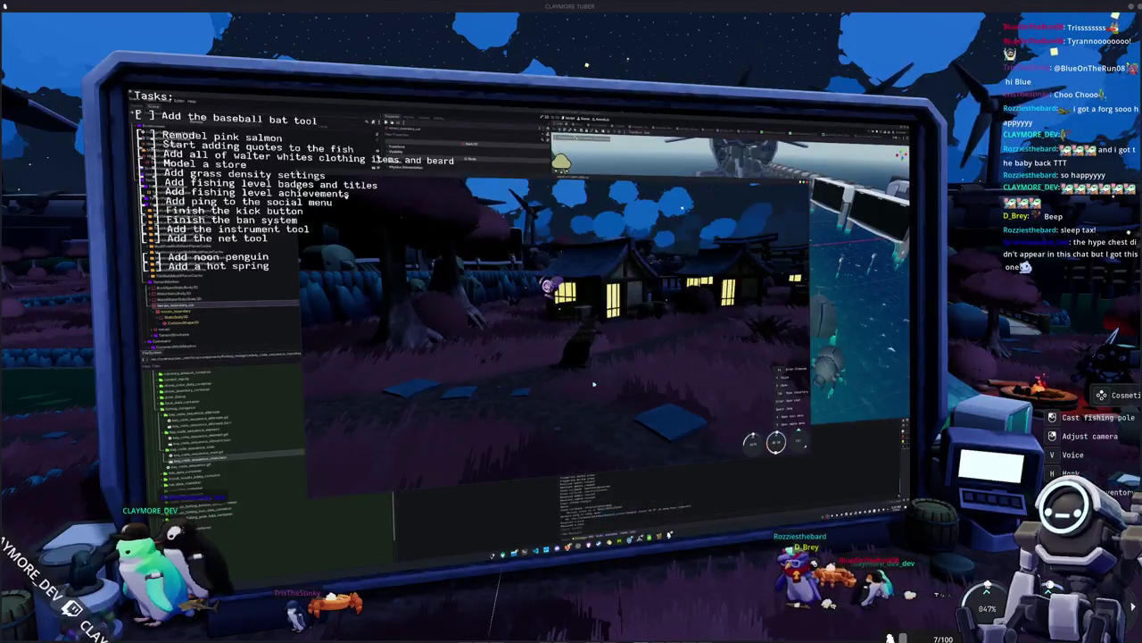
{"action": "left_click", "coordinate": [580, 337]}
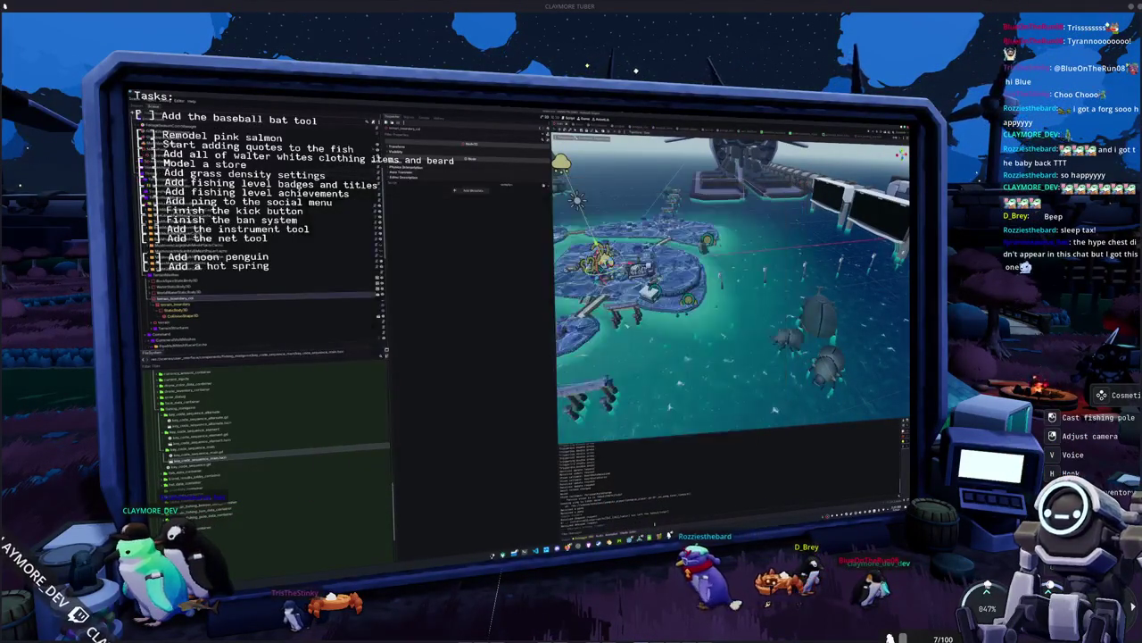
{"action": "mouse_move", "coordinate": [668, 543]}
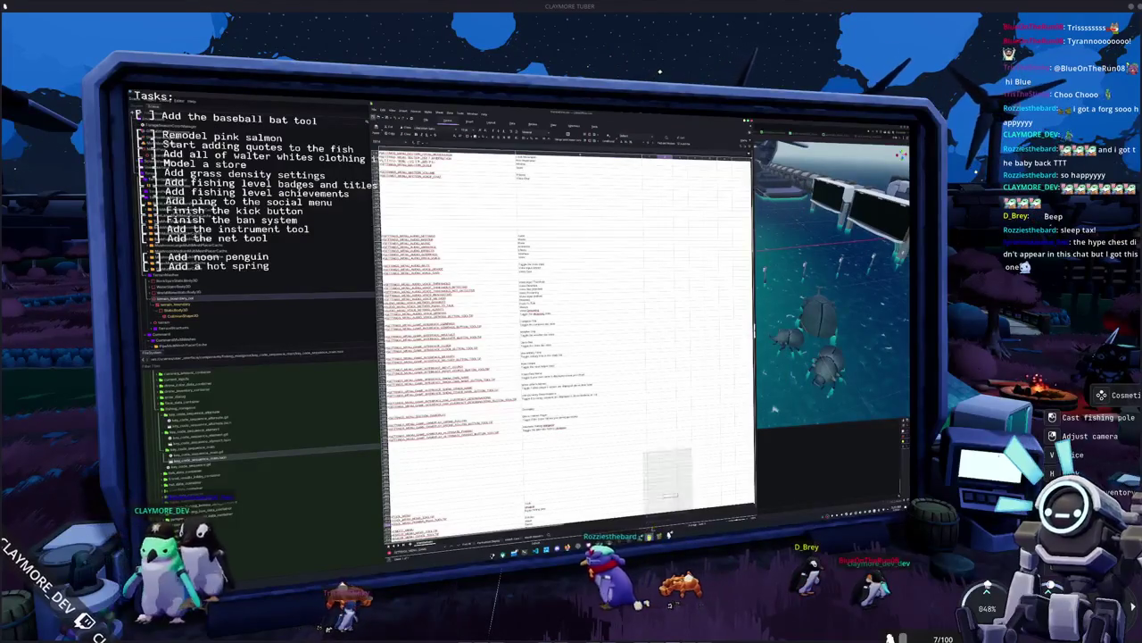
{"action": "left_click", "coordinate": [668, 482]}
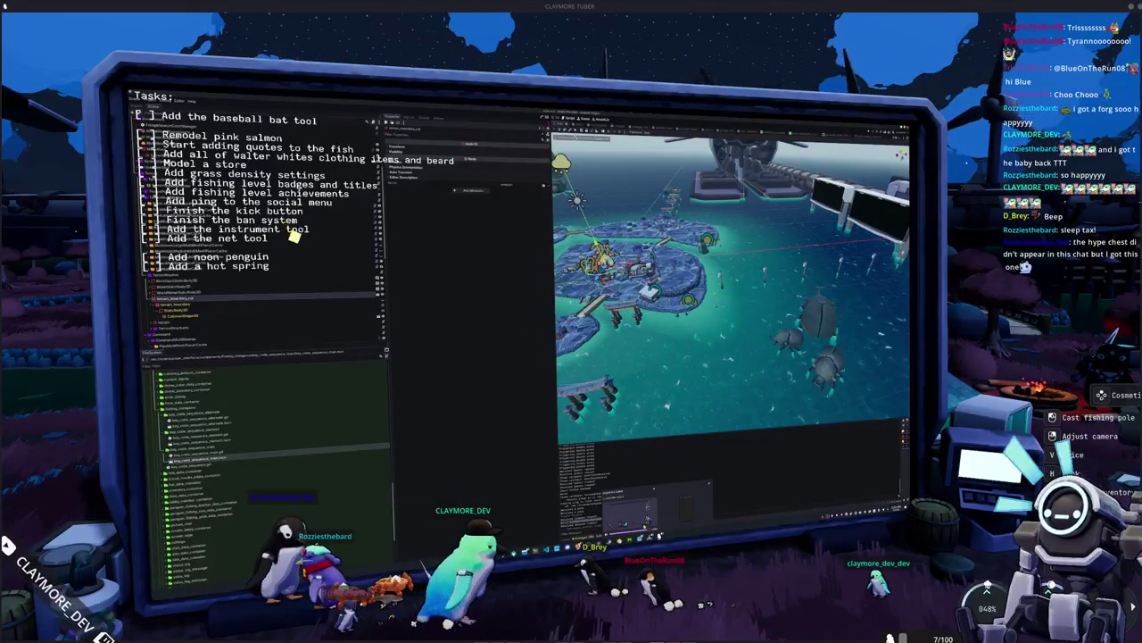
Bring the running game window up from its taskbar thumbnail
{"action": "left_click", "coordinate": [650, 511]}
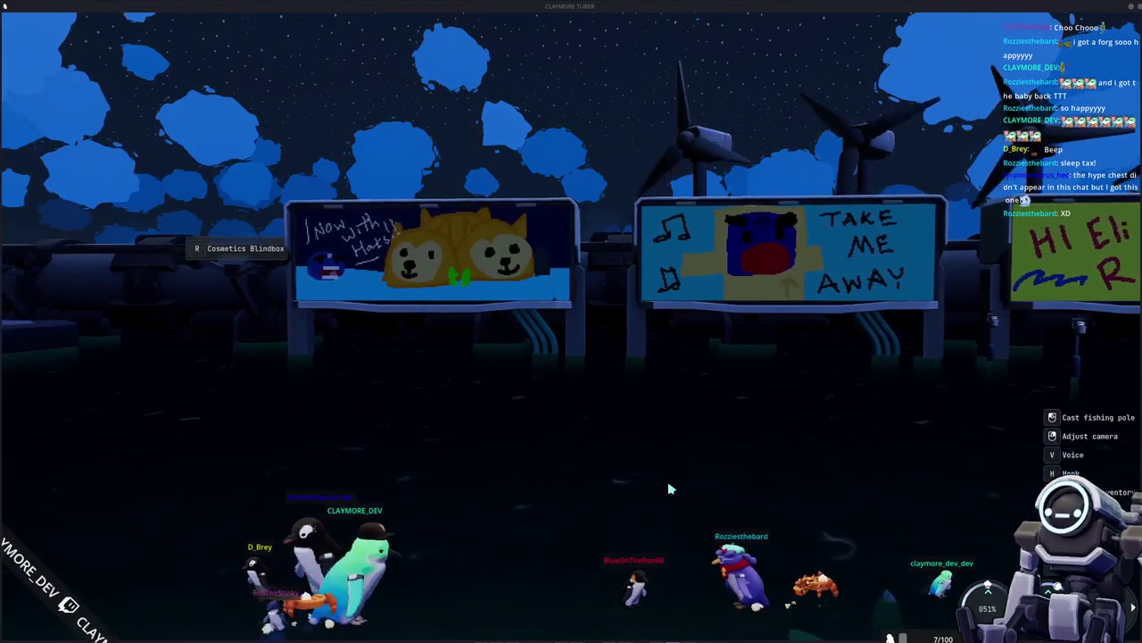
Walk the penguin past the billboards and swing the camera toward the village and big monitor
{"action": "key", "text": "d"}
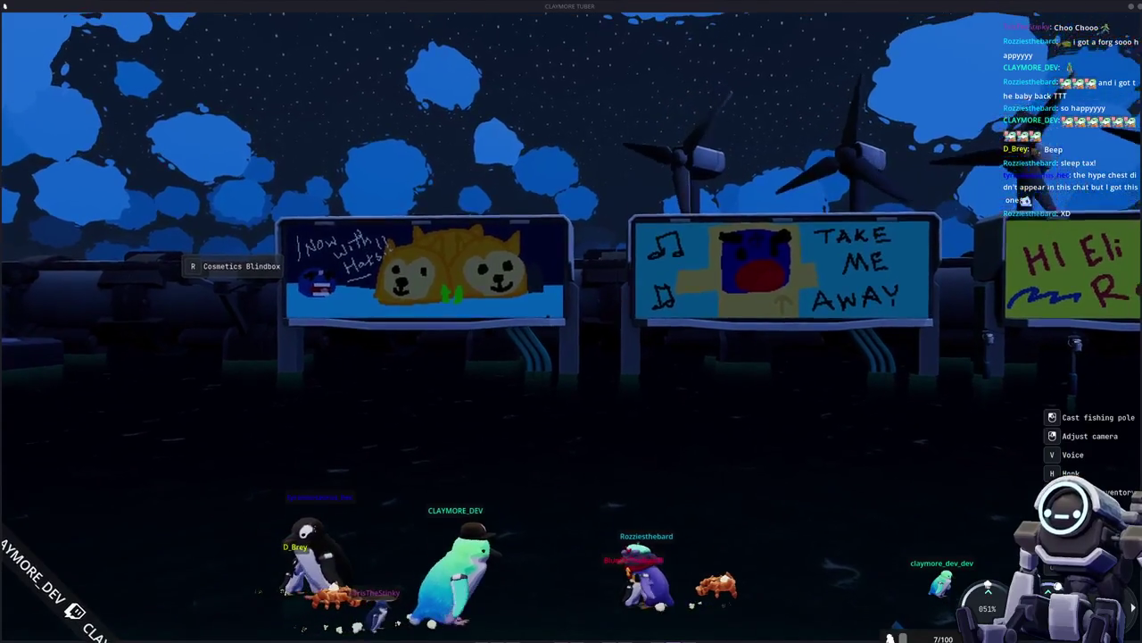
{"action": "key", "text": "a"}
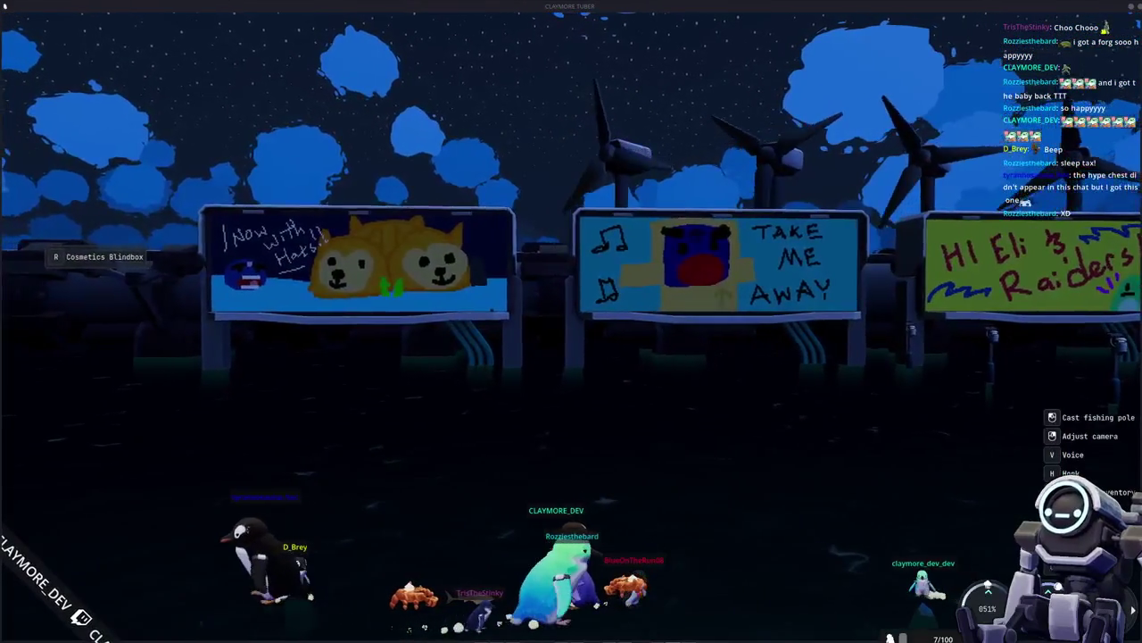
{"action": "key", "text": "d"}
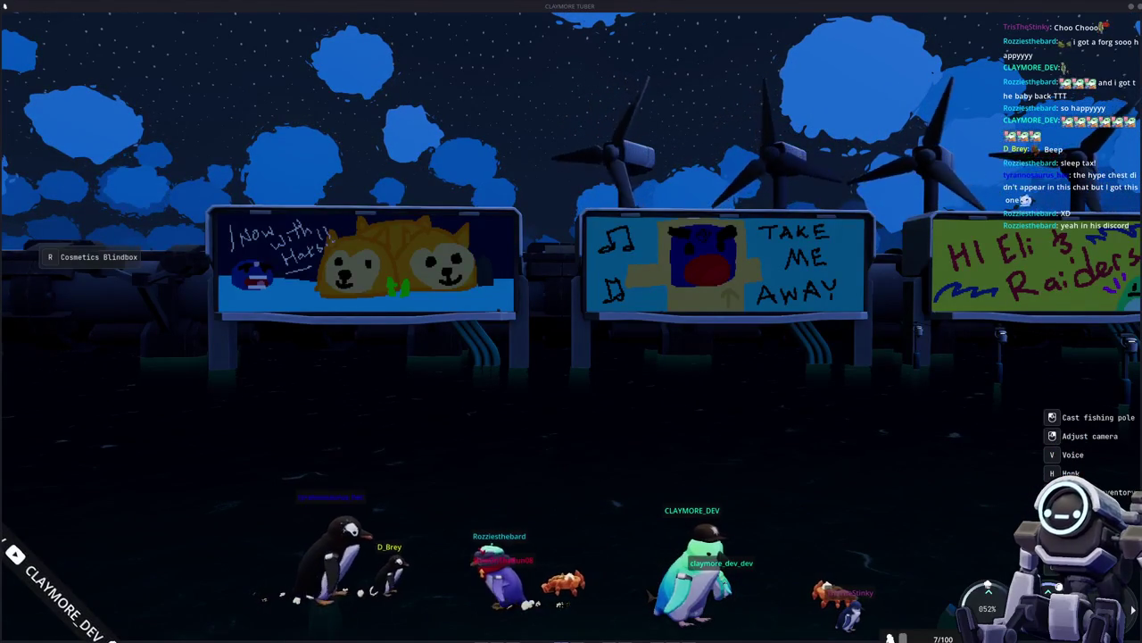
{"action": "mouse_move", "coordinate": [934, 417]}
{"action": "left_mouse_down"}
{"action": "mouse_move", "coordinate": [1080, 418]}
{"action": "mouse_move", "coordinate": [1105, 429]}
{"action": "mouse_move", "coordinate": [1129, 464]}
{"action": "mouse_move", "coordinate": [1121, 410]}
{"action": "mouse_move", "coordinate": [886, 427]}
{"action": "left_mouse_up"}
{"action": "key", "text": "a"}
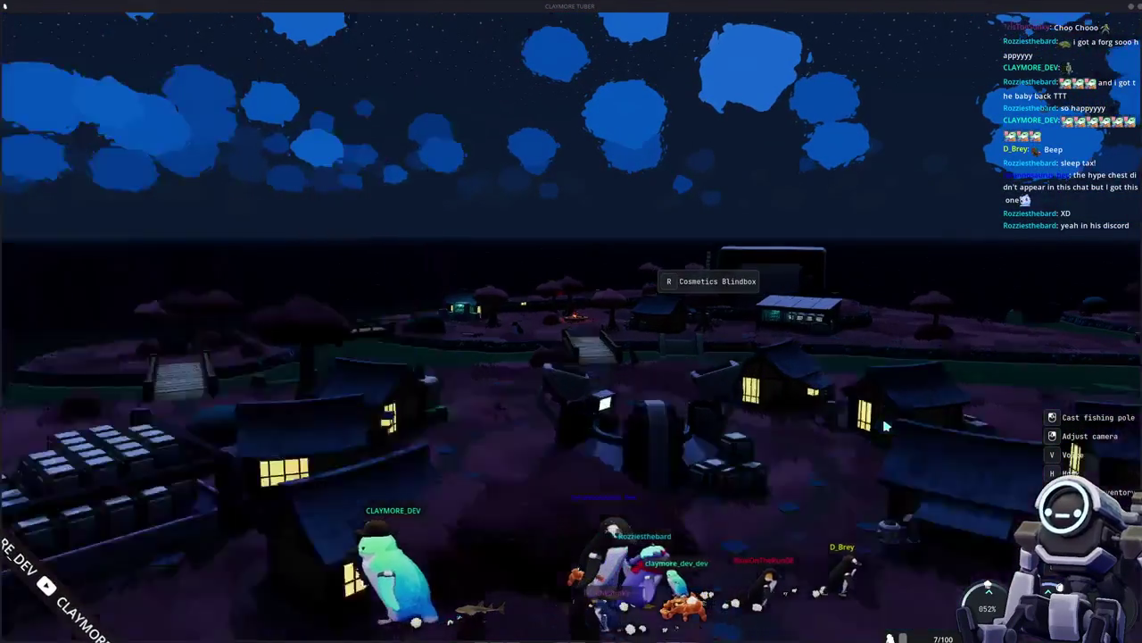
{"action": "key", "text": "a"}
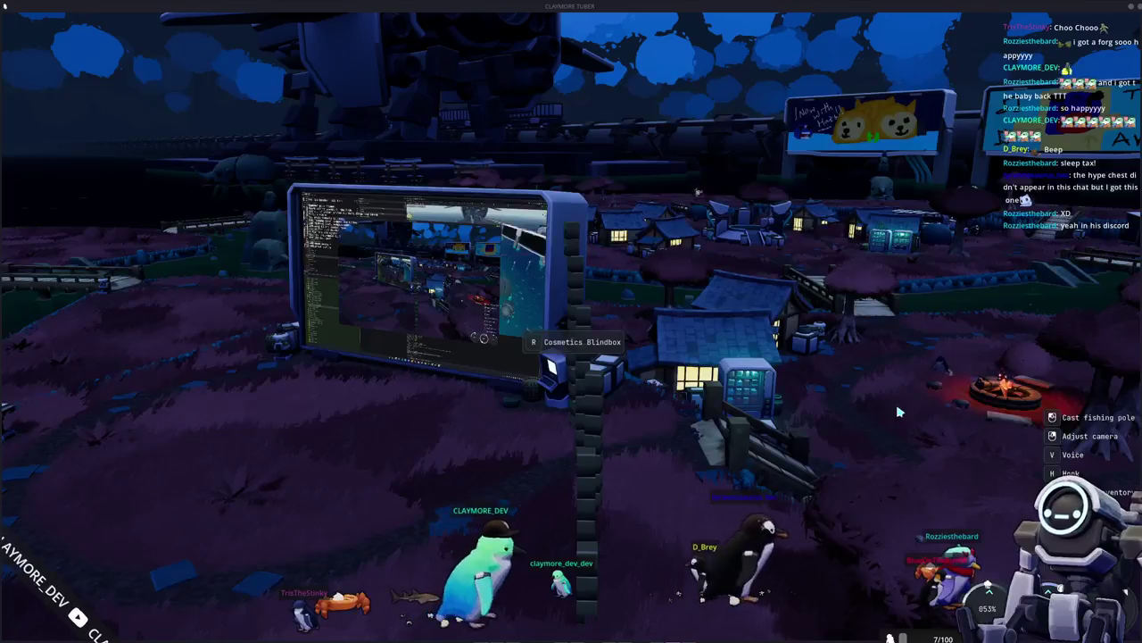
Walk the penguin up to the big monitor and raise the game window on its desktop
{"action": "key", "text": "d"}
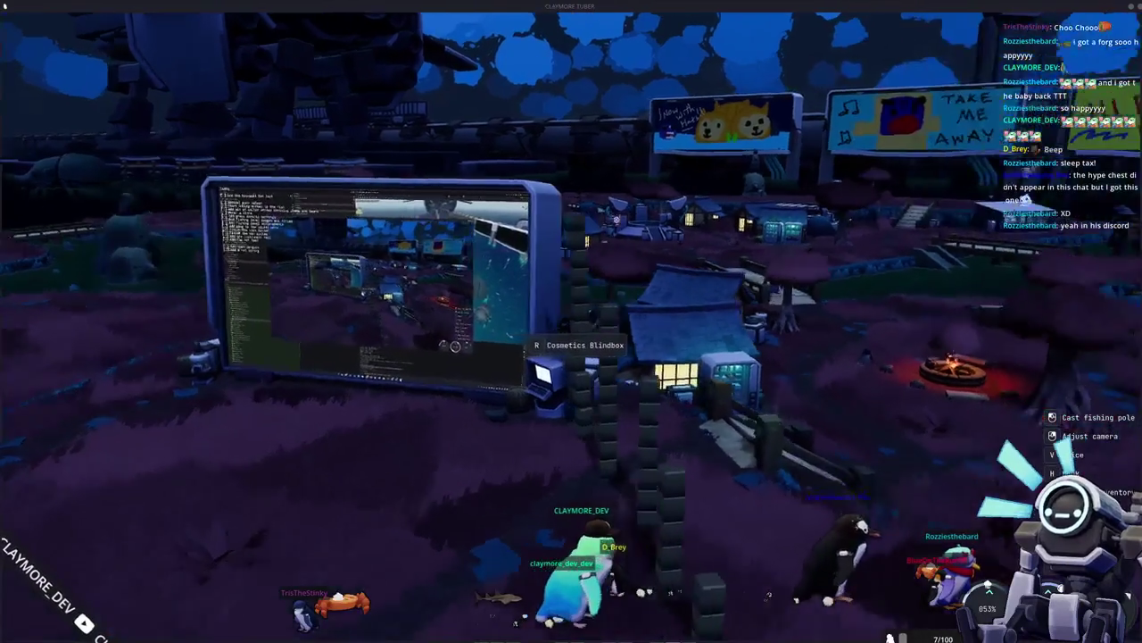
{"action": "key", "text": "d"}
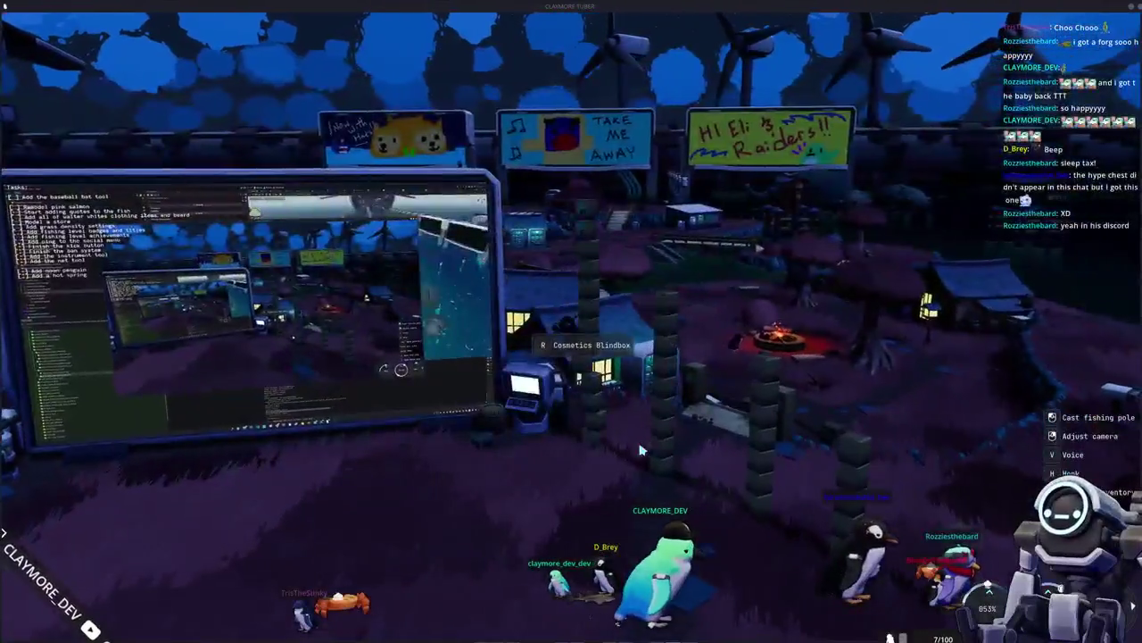
{"action": "key", "text": "a"}
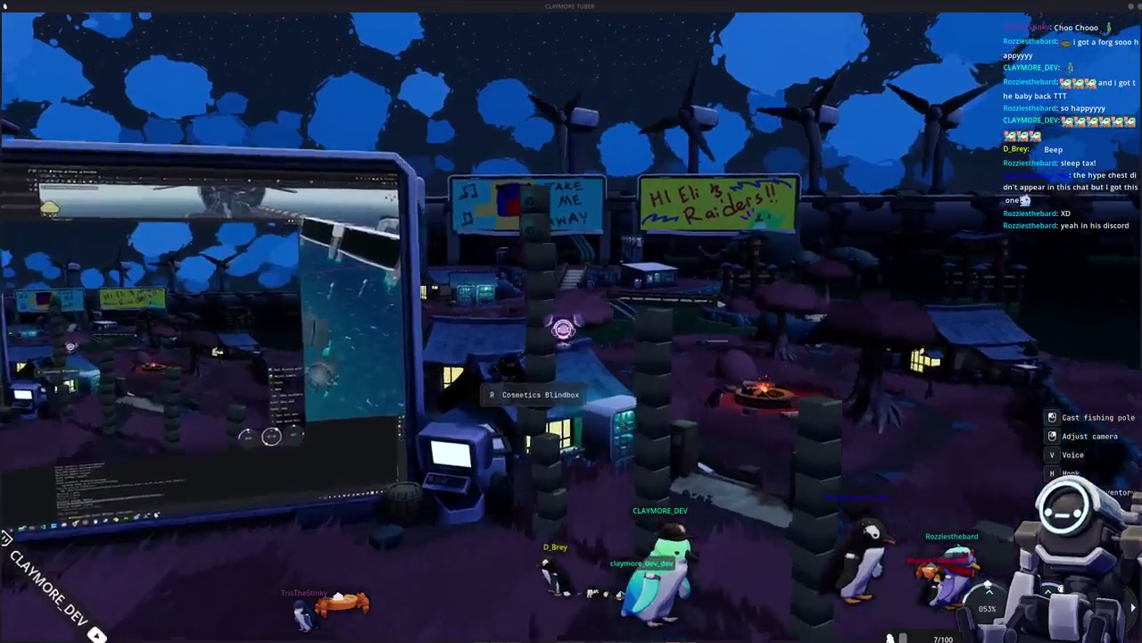
{"action": "key", "text": "a"}
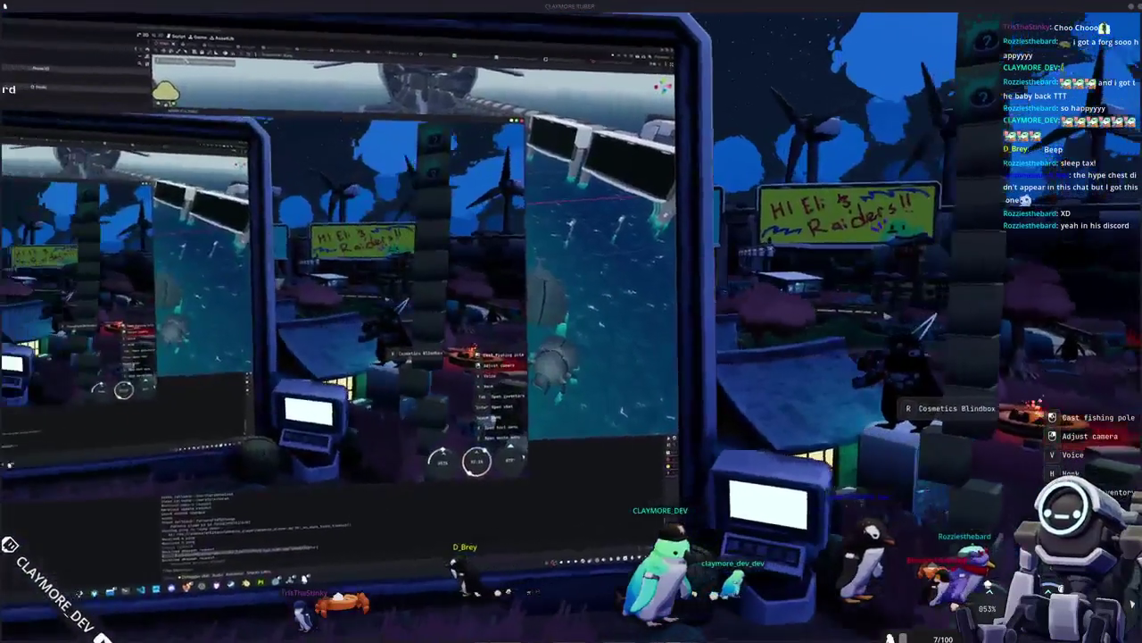
{"action": "key", "text": "a"}
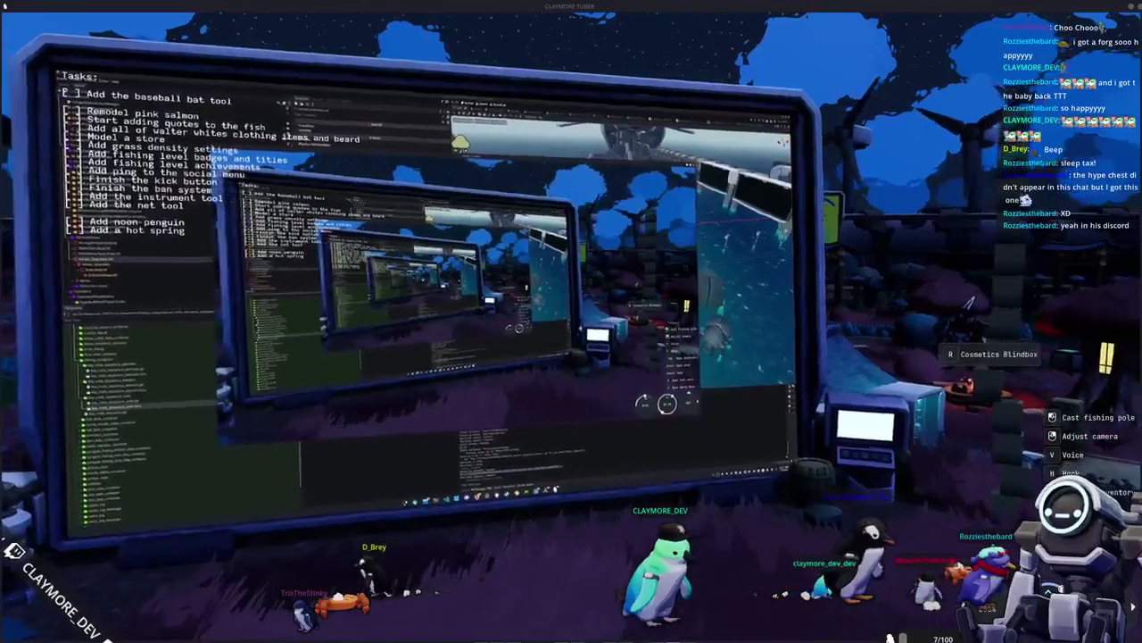
{"action": "key", "text": "d"}
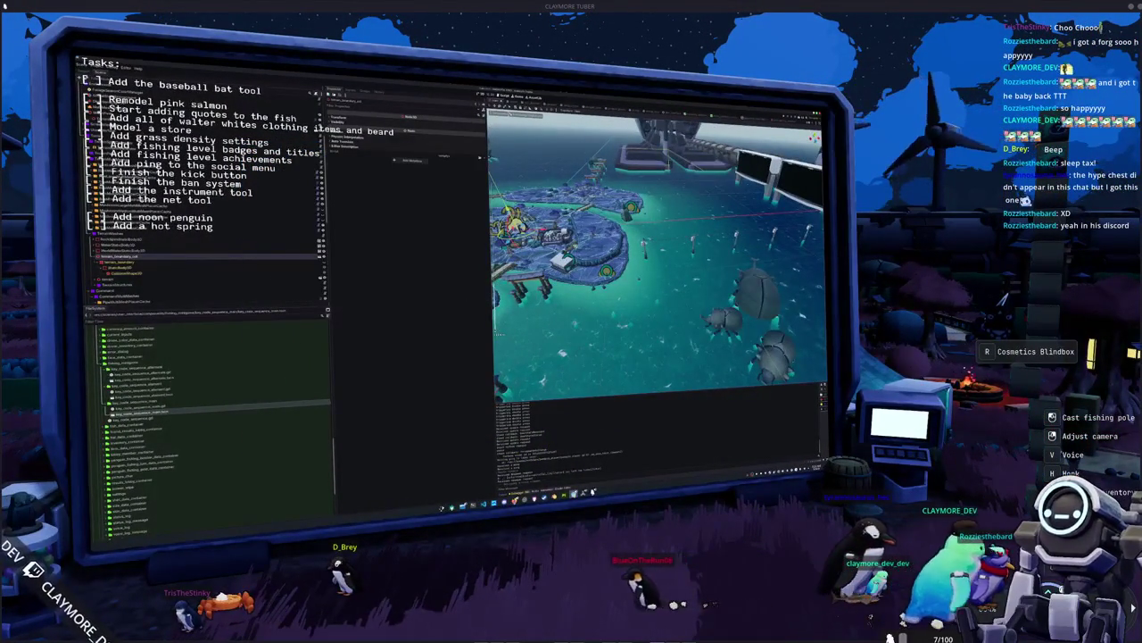
{"action": "left_click", "coordinate": [582, 466]}
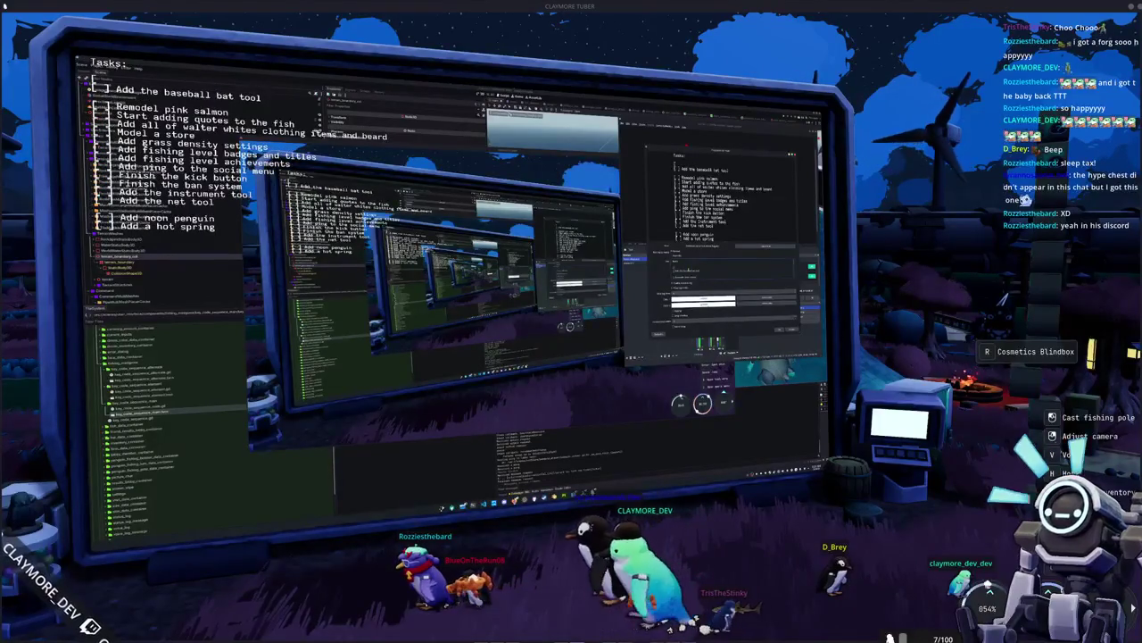
Enter the text 'dded fr' while switching the big monitor back to the Godot editor's village view
{"action": "type", "text": "dded fr"}
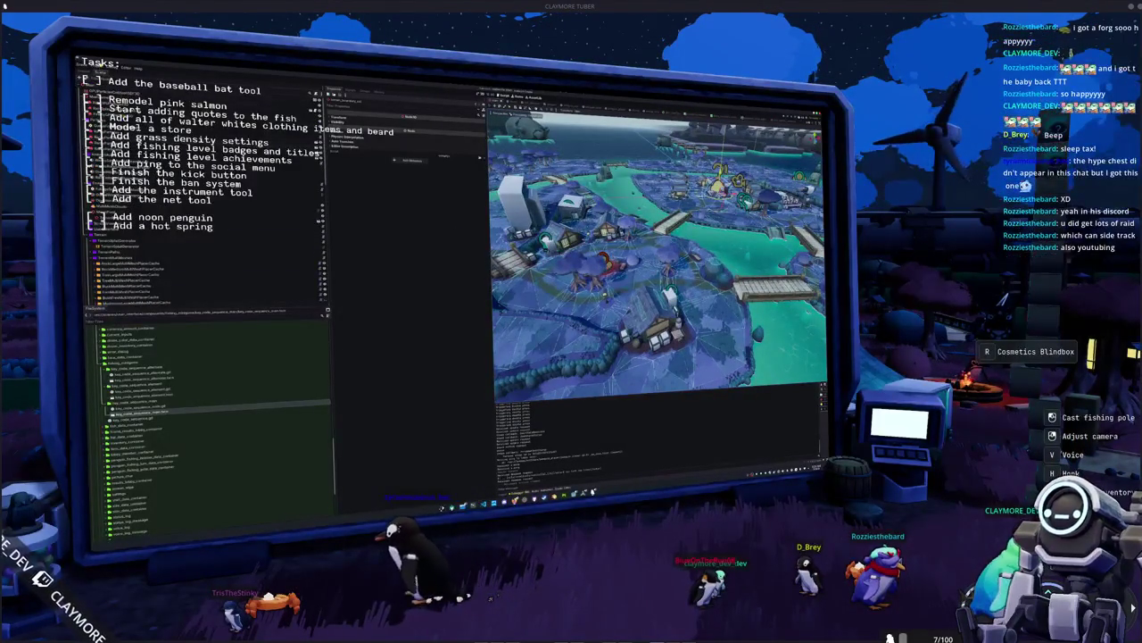
Use Ctrl+Shift+B to show the project folder's file browser over the Godot editor on the giant screen
{"action": "key", "text": "ctrl+shift+b"}
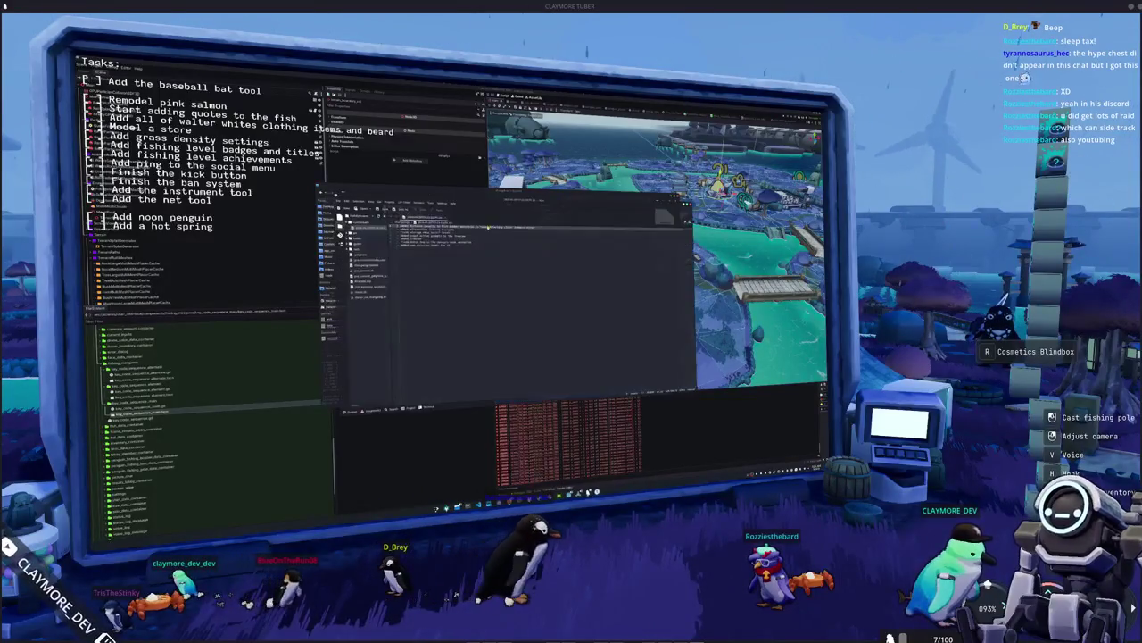
Walk the penguin left, away from the robot, in front of the giant screen
{"action": "key", "text": "a"}
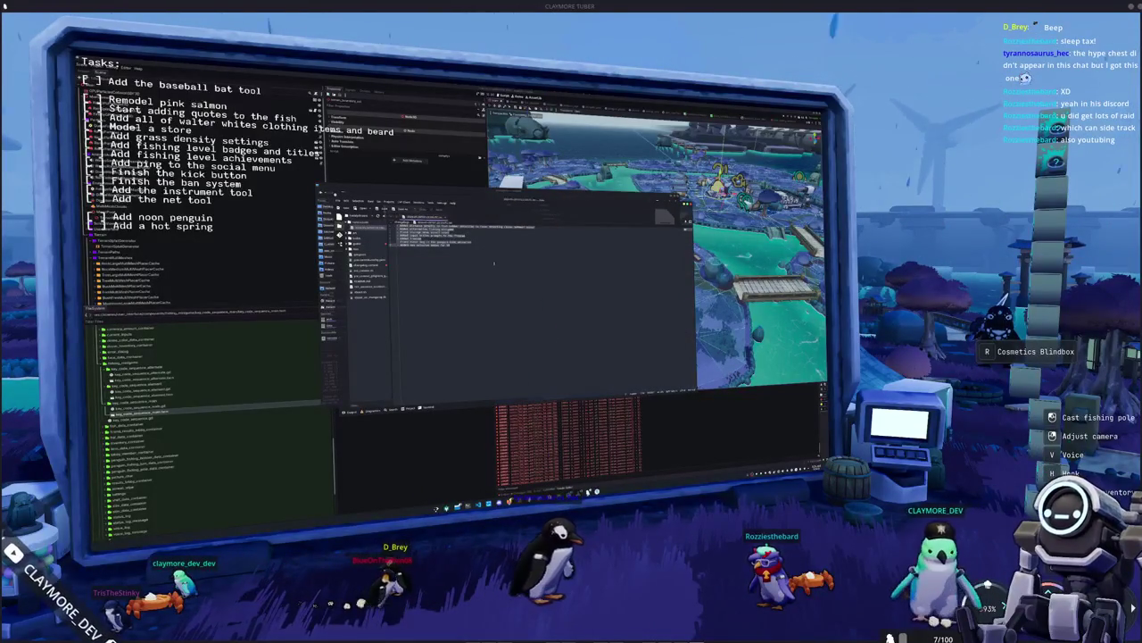